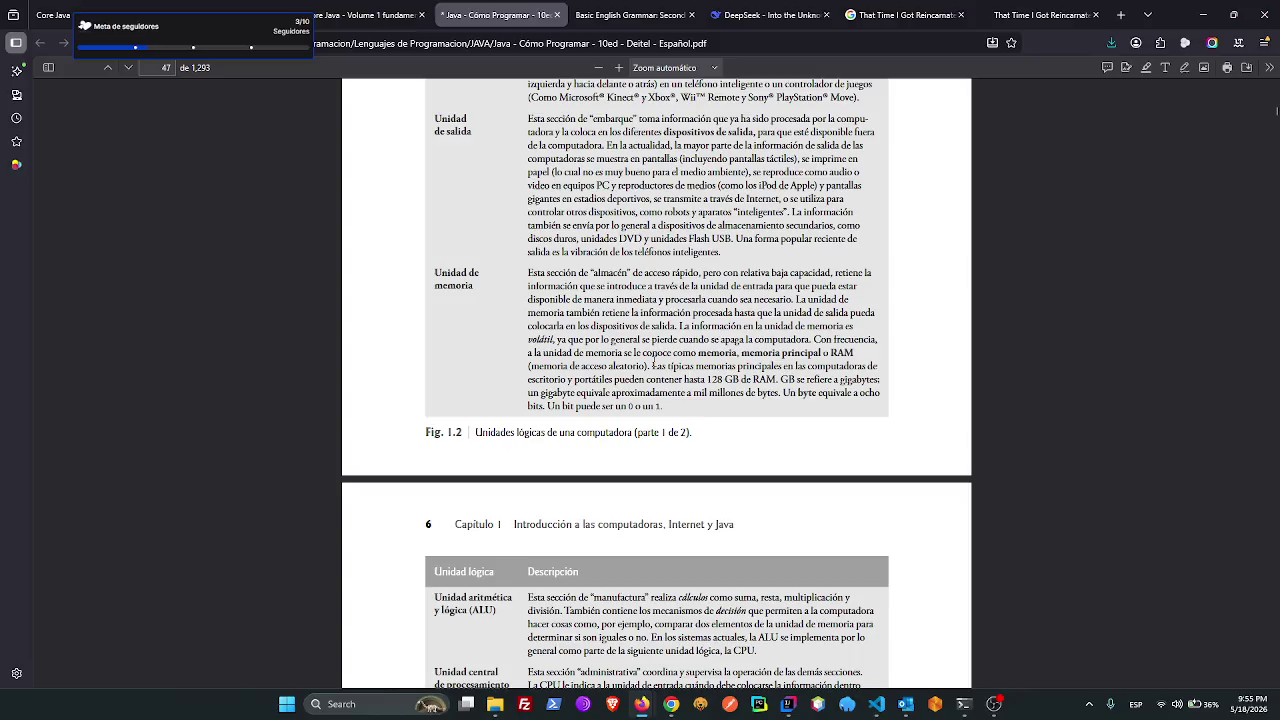
# - Highlight the phrase 'acceso rápido' and the phrase about output devices while reading
pyautogui.moveTo(643, 272); pyautogui.dragTo(700, 273)
pyautogui.click(720, 285)
pyautogui.moveTo(590, 326); pyautogui.dragTo(848, 326)
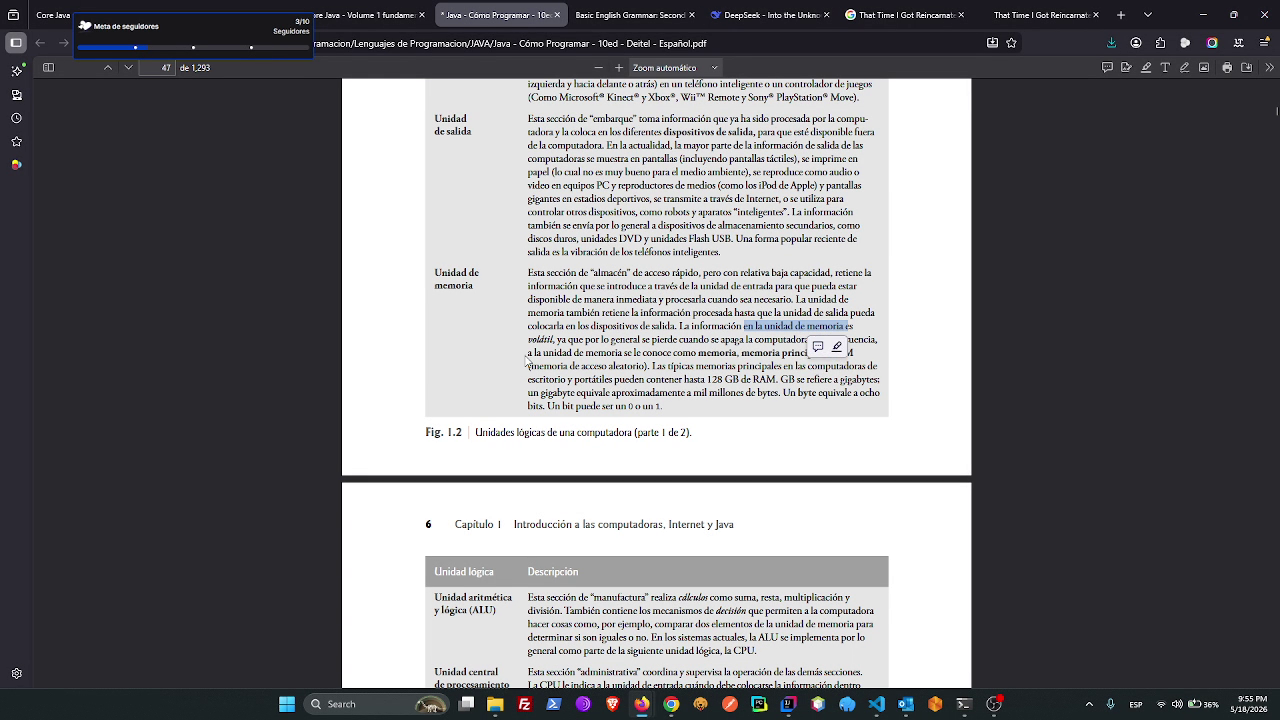
pyautogui.click(818, 344)
# - Mark what memory is called: memoria principal, RAM and memoria de acceso aleatorio
pyautogui.moveTo(612, 352); pyautogui.dragTo(688, 353)
pyautogui.moveTo(773, 352); pyautogui.dragTo(854, 354)
pyautogui.doubleClick(843, 353)
pyautogui.click(521, 371)
pyautogui.moveTo(538, 366); pyautogui.dragTo(748, 367)
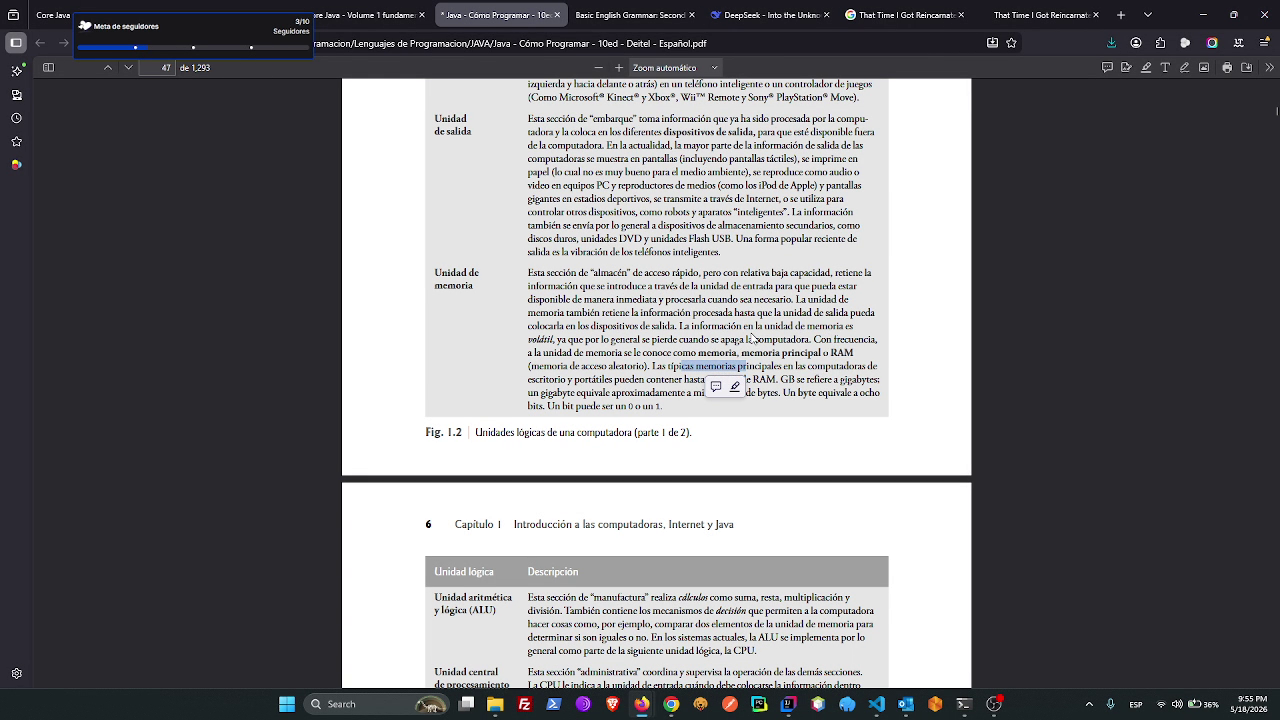
pyautogui.moveTo(650, 353); pyautogui.dragTo(661, 353)
pyautogui.click(660, 352)
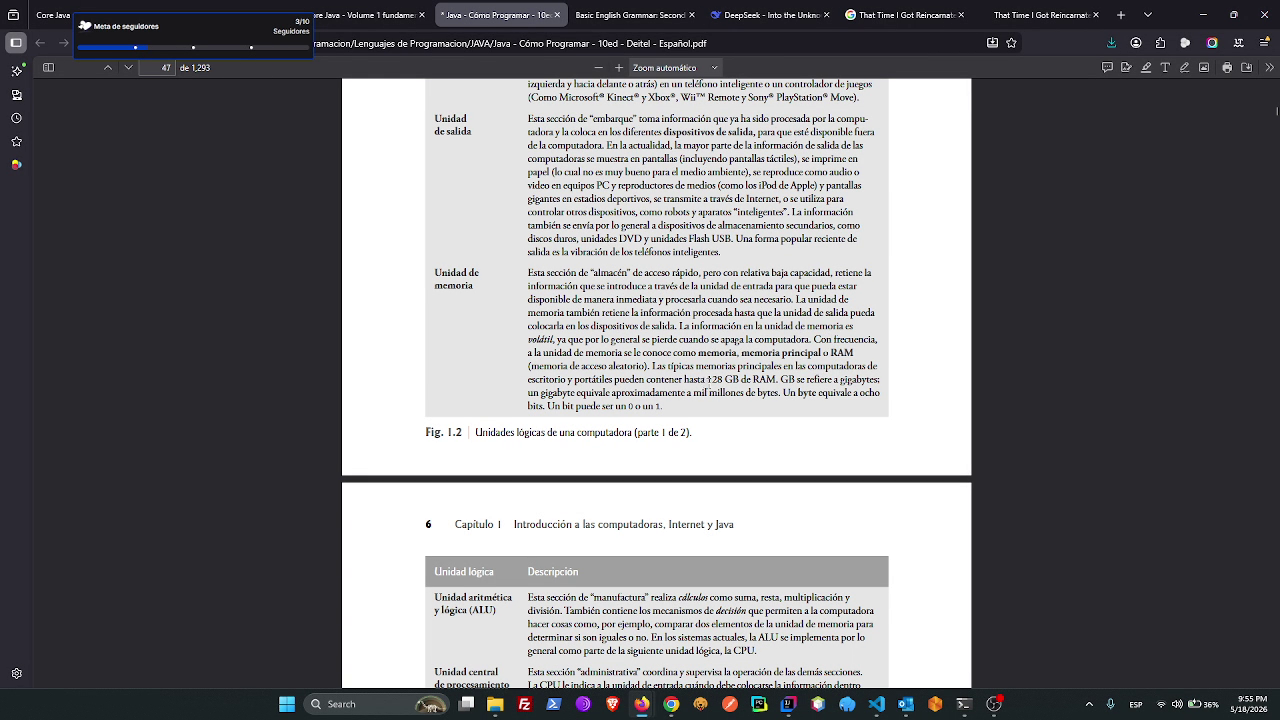
# - Mark the number 128, the gigabyte equivalence sentence and the sentence defining a bit
pyautogui.doubleClick(714, 380)
pyautogui.click(801, 380)
pyautogui.moveTo(590, 392); pyautogui.dragTo(858, 393)
pyautogui.moveTo(547, 406); pyautogui.dragTo(627, 406)
# - Autoscroll down to page 48's ALU row and mark 'ALU' and its list of calculations
pyautogui.middleClick(435, 378)
pyautogui.click(405, 412)
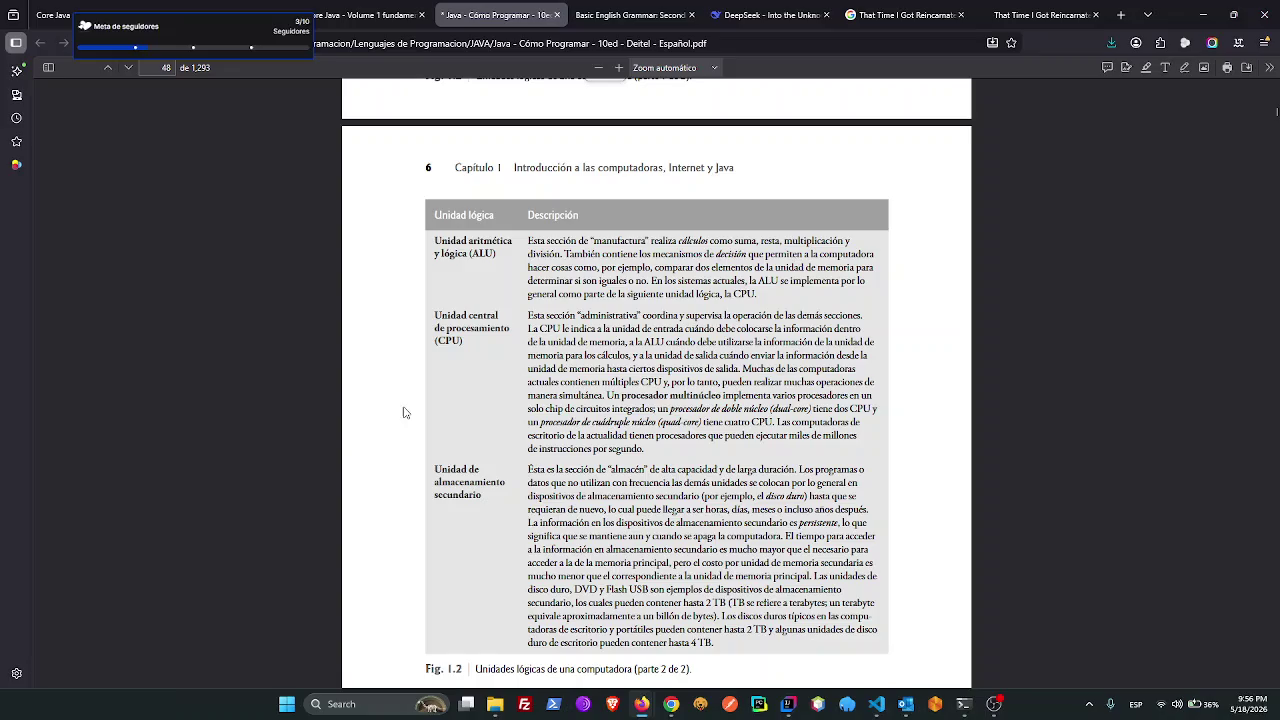
pyautogui.moveTo(478, 254); pyautogui.dragTo(492, 254)
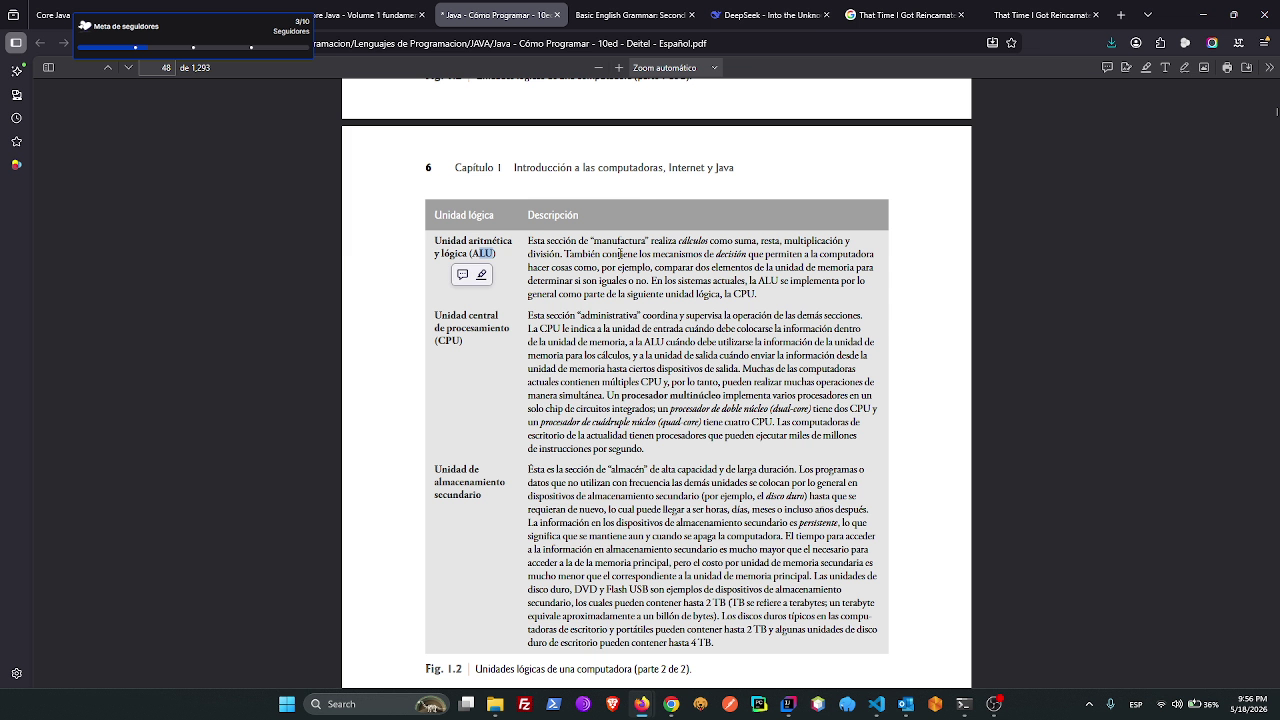
pyautogui.moveTo(679, 241); pyautogui.dragTo(813, 242)
pyautogui.moveTo(563, 254); pyautogui.dragTo(588, 255)
pyautogui.click(570, 258)
# - Mark the ALU text about comparing two elements to see if they are 'iguales o no'
pyautogui.moveTo(683, 267); pyautogui.dragTo(827, 265)
pyautogui.moveTo(598, 281); pyautogui.dragTo(746, 281)
pyautogui.moveTo(843, 281); pyautogui.dragTo(865, 281)
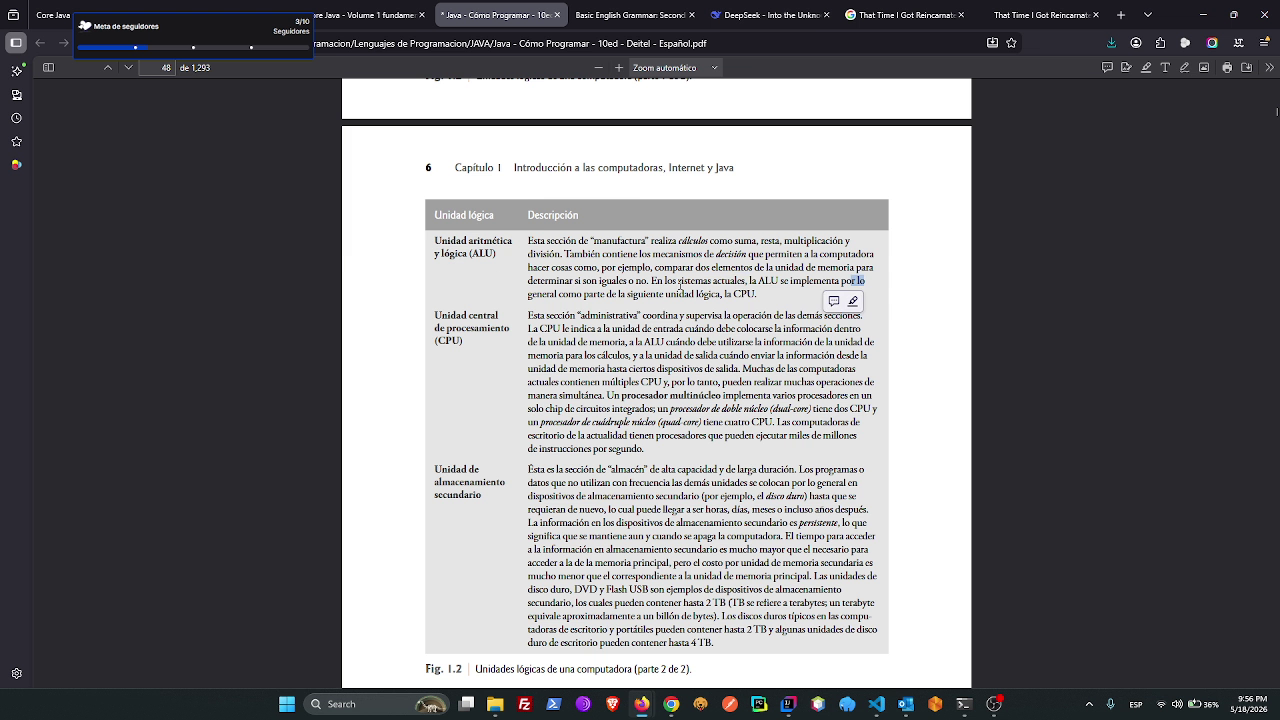
pyautogui.click(742, 291)
# - Autoscroll further down and mark the opening of the CPU description
pyautogui.middleClick(451, 320)
pyautogui.middleClick(500, 265)
pyautogui.moveTo(576, 128); pyautogui.dragTo(757, 141)
pyautogui.click(583, 147)
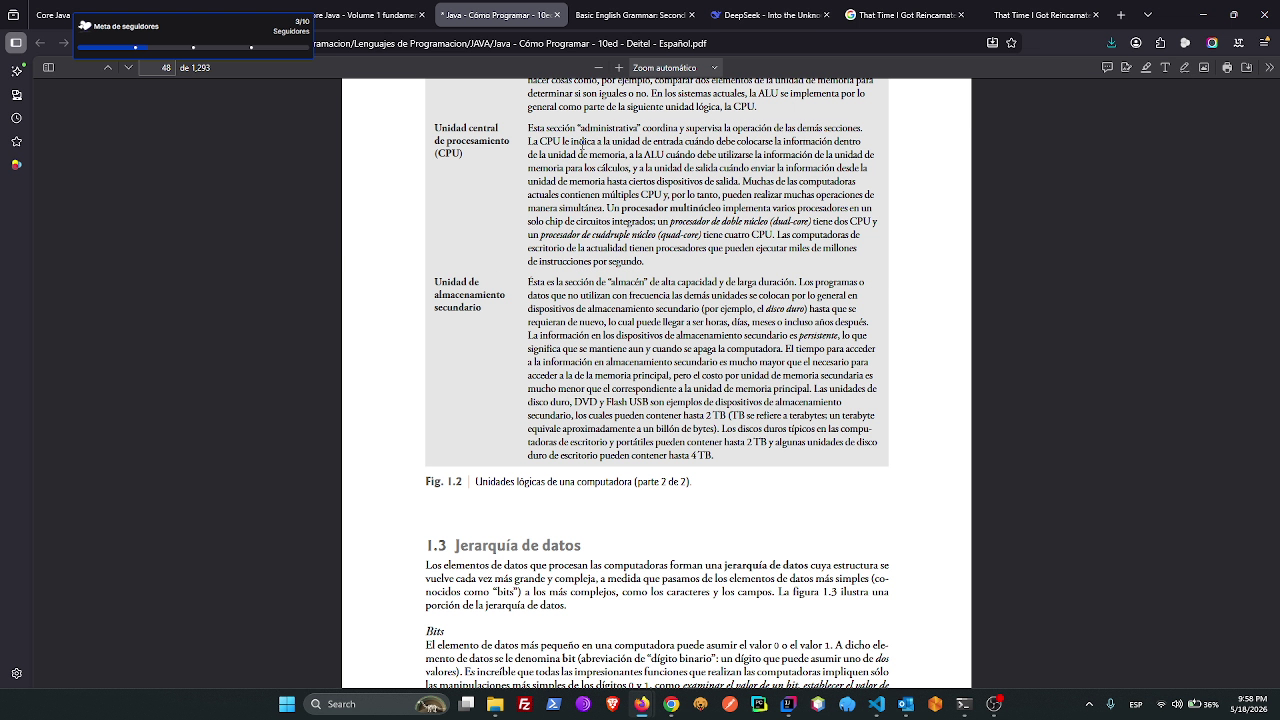
# - Mark 'hasta 2 TB', the terabyte definition and trillion-bytes text, then scroll to page 49
pyautogui.moveTo(737, 401); pyautogui.dragTo(752, 401)
pyautogui.click(672, 415)
pyautogui.moveTo(672, 415); pyautogui.dragTo(726, 416)
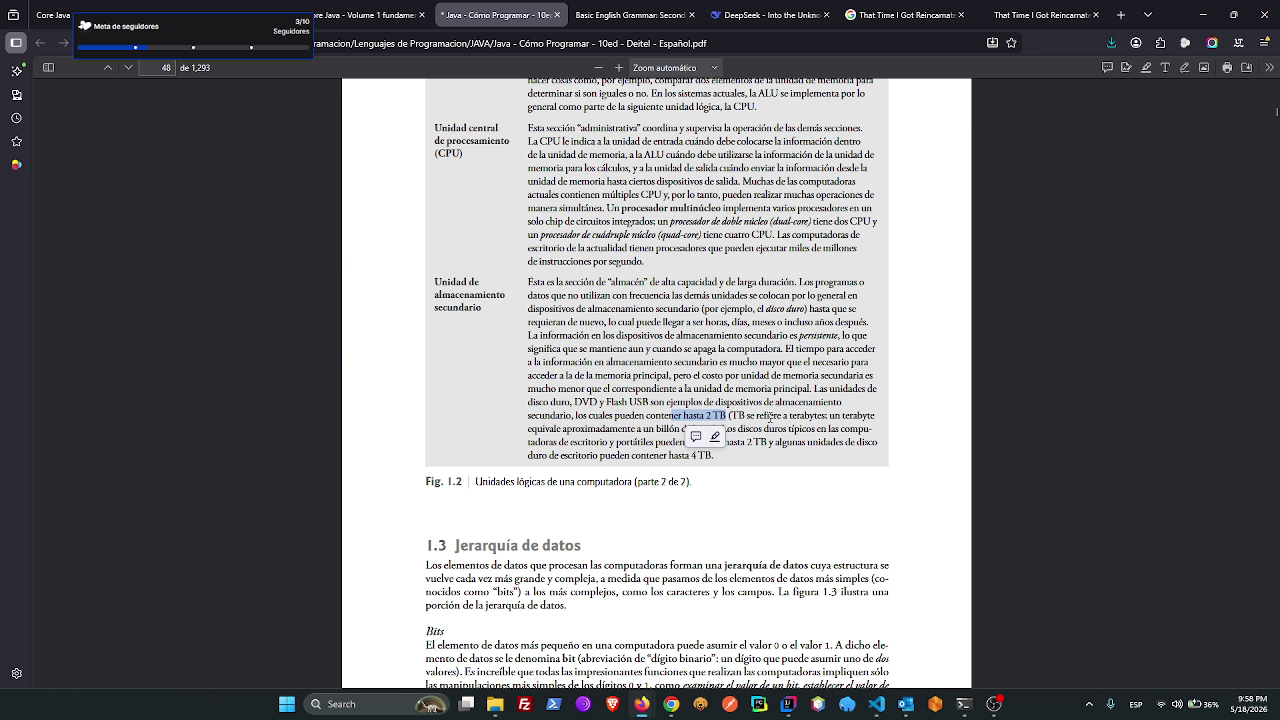
pyautogui.moveTo(758, 415); pyautogui.dragTo(846, 415)
pyautogui.moveTo(600, 429); pyautogui.dragTo(670, 430)
pyautogui.click(929, 352)
pyautogui.moveTo(528, 455); pyautogui.dragTo(690, 455)
pyautogui.scroll(-4, 544, 178)
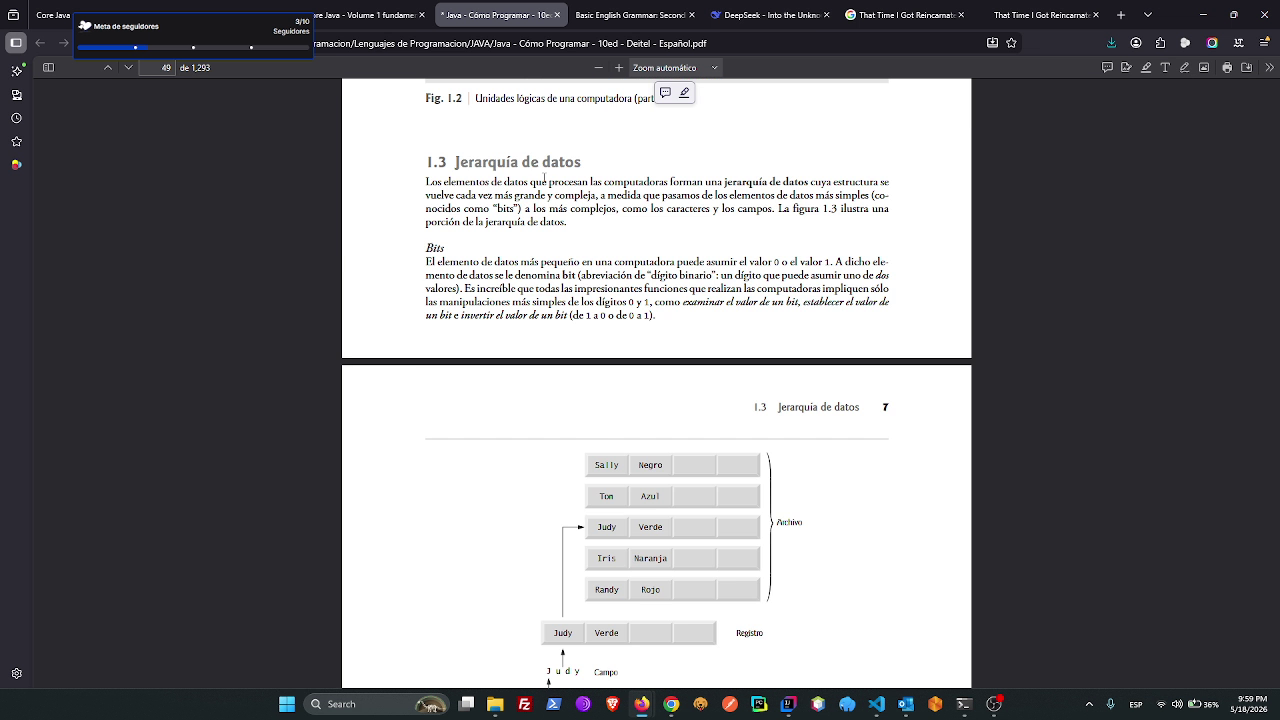
pyautogui.scroll(-1, 380, 377)
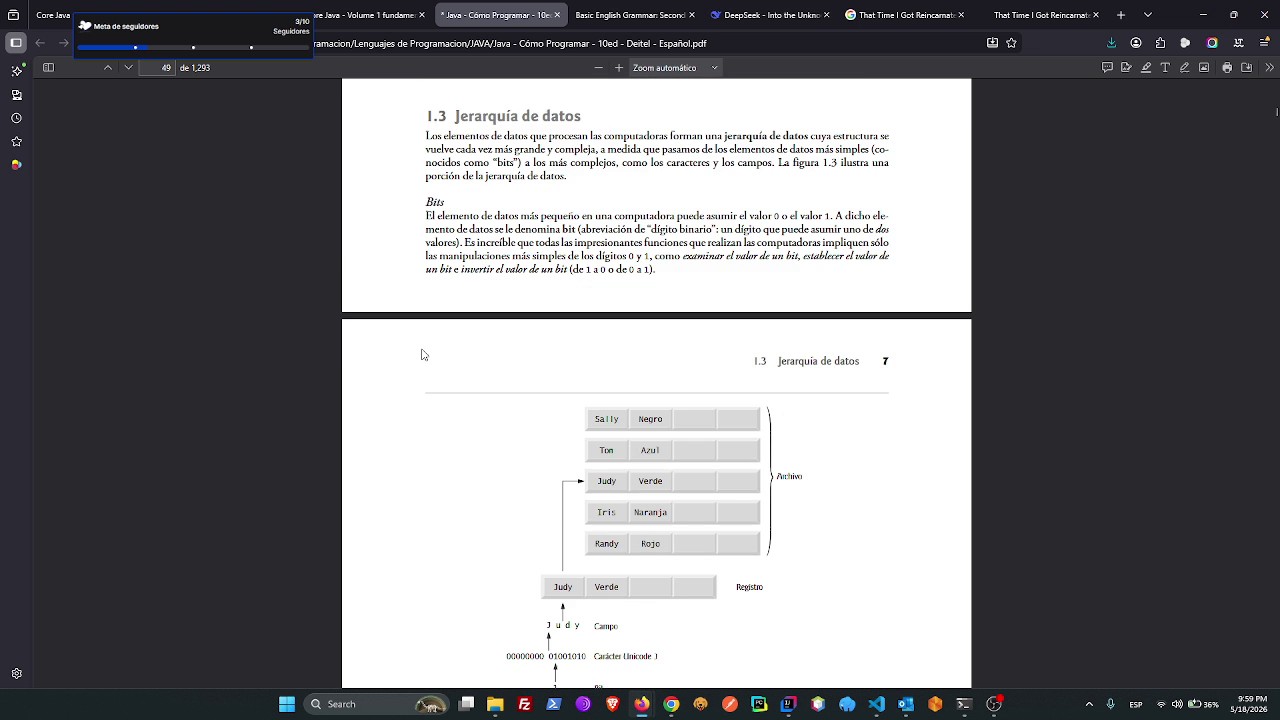
pyautogui.moveTo(790, 216); pyautogui.dragTo(834, 216)
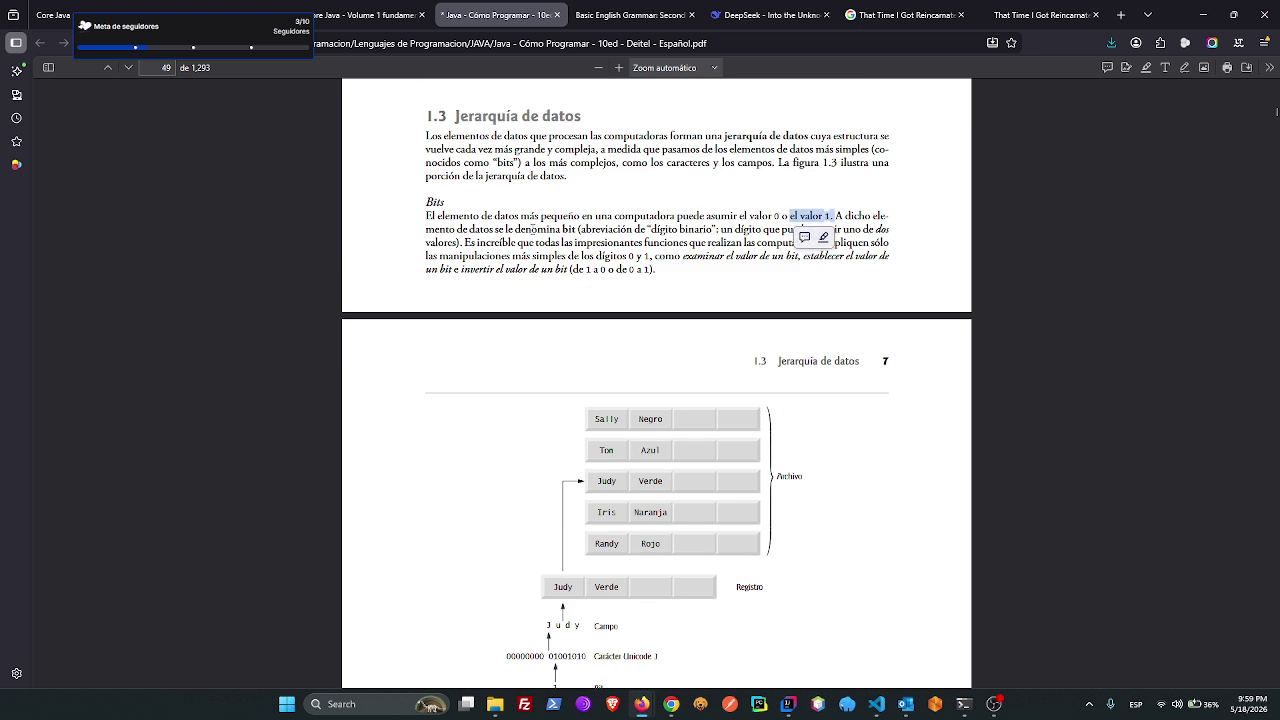
pyautogui.moveTo(538, 229); pyautogui.dragTo(874, 229)
pyautogui.click(874, 229)
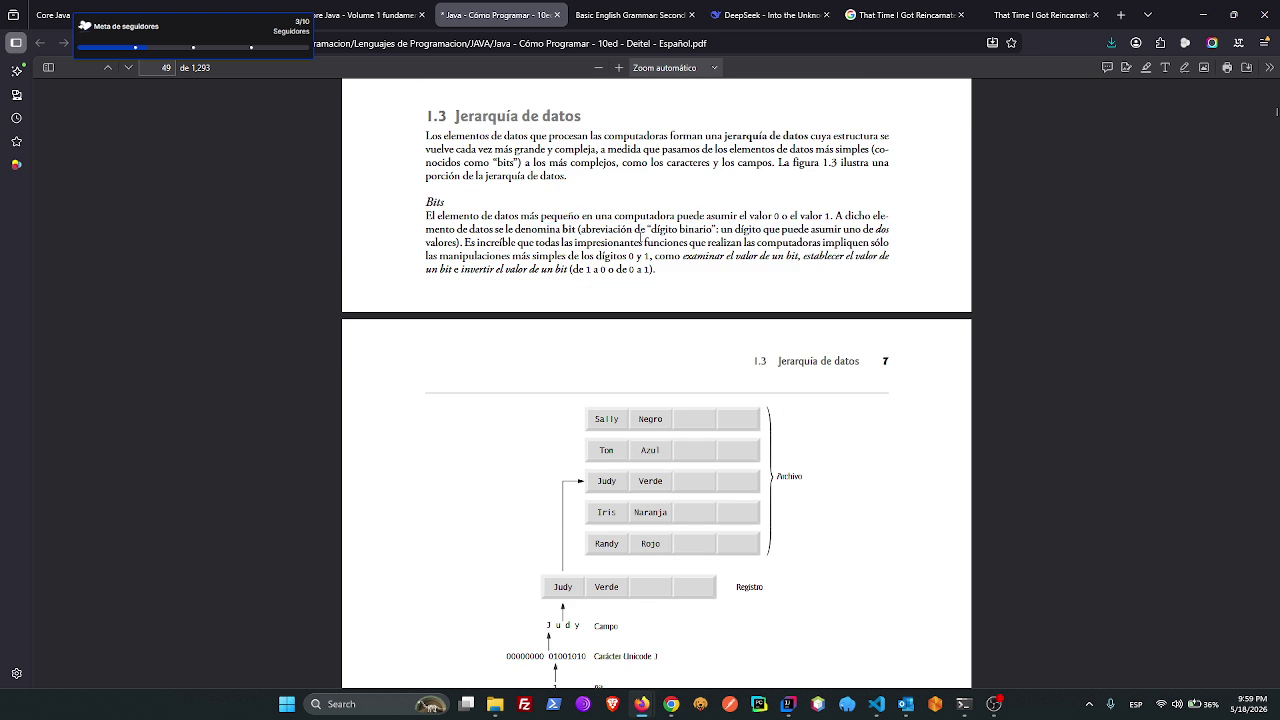